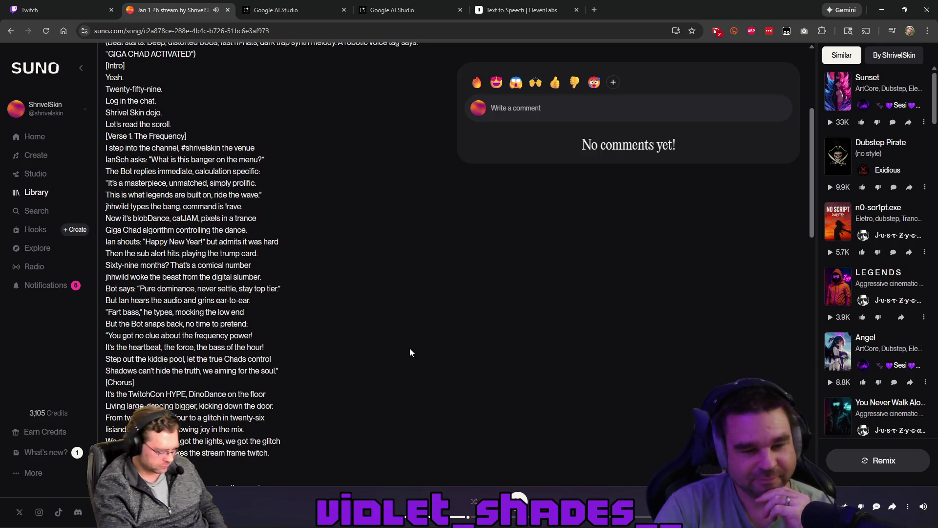
Step: Scroll the song page, then Animate the cover to get Image to Video, Basic, 5 sec
{"action": "scroll", "coordinate": [410, 353], "scroll_direction": "down", "scroll_amount": 1}
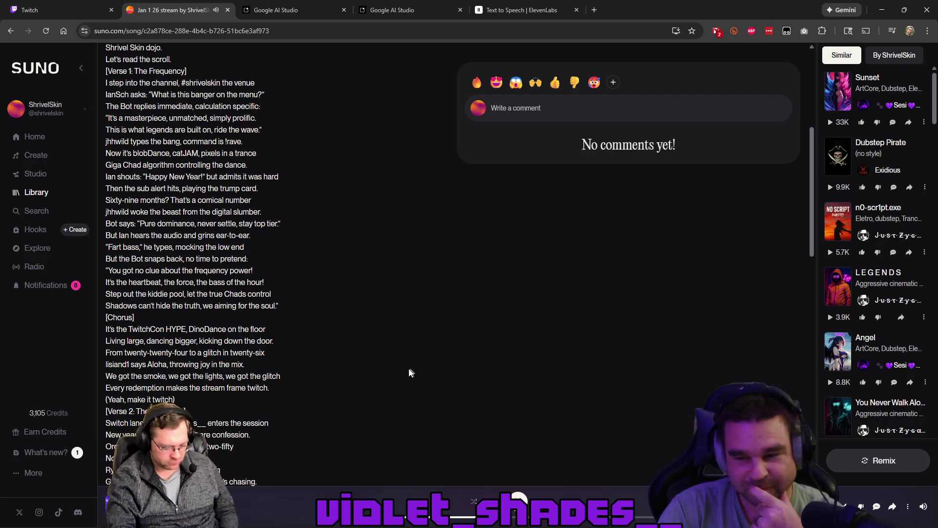
{"action": "scroll", "coordinate": [376, 378], "scroll_direction": "down", "scroll_amount": 5}
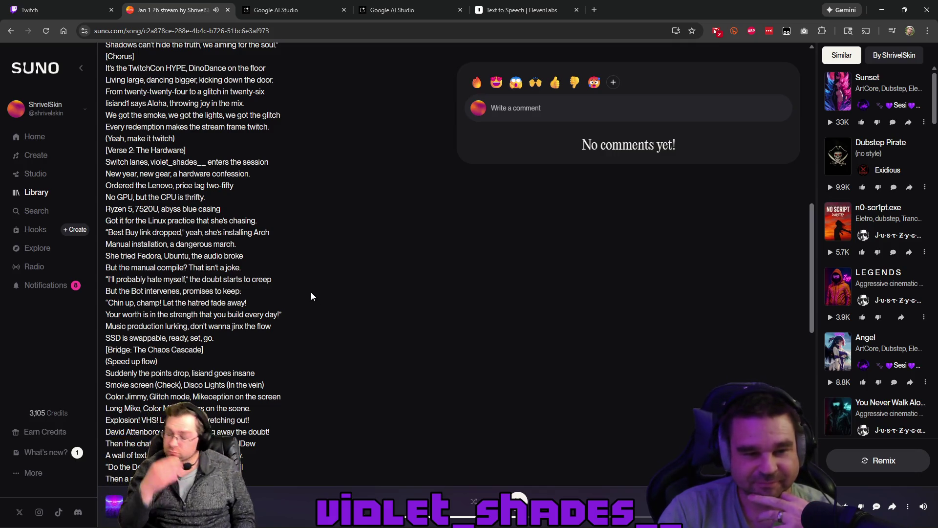
{"action": "scroll", "coordinate": [322, 318], "scroll_direction": "down", "scroll_amount": 3}
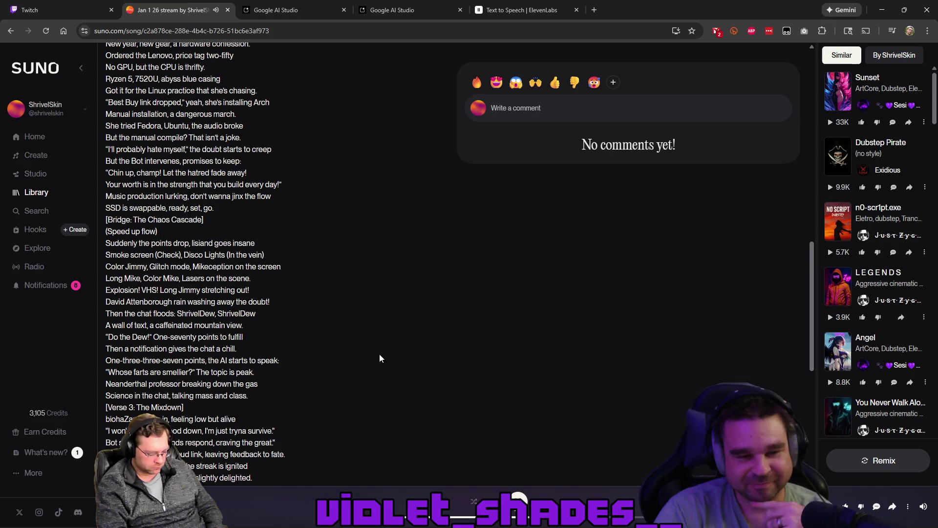
{"action": "scroll", "coordinate": [372, 296], "scroll_direction": "down", "scroll_amount": 3}
{"action": "scroll", "coordinate": [373, 297], "scroll_direction": "down", "scroll_amount": 1}
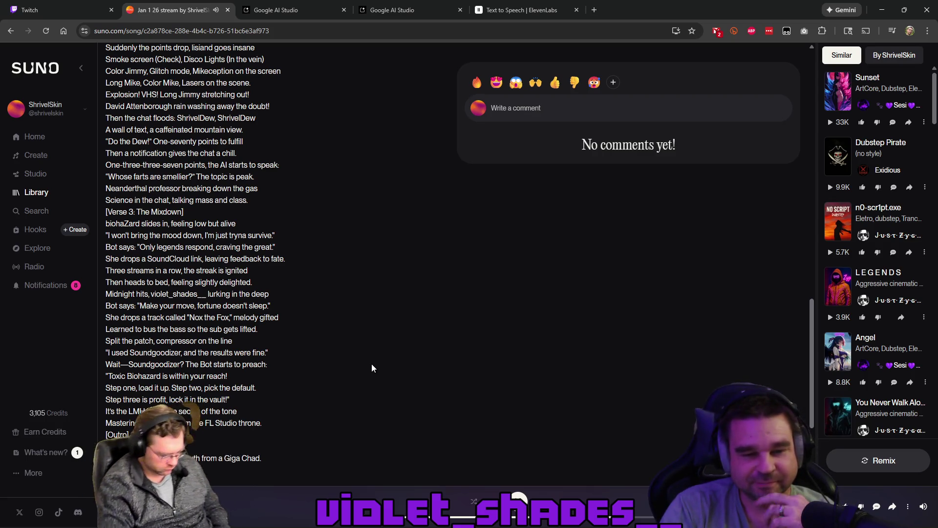
{"action": "scroll", "coordinate": [371, 363], "scroll_direction": "down", "scroll_amount": 1}
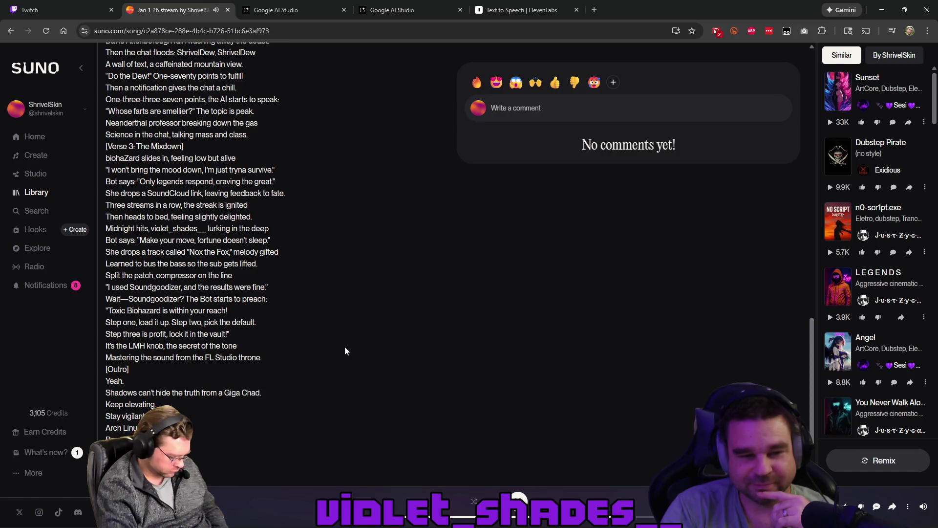
{"action": "scroll", "coordinate": [357, 308], "scroll_direction": "down", "scroll_amount": 2}
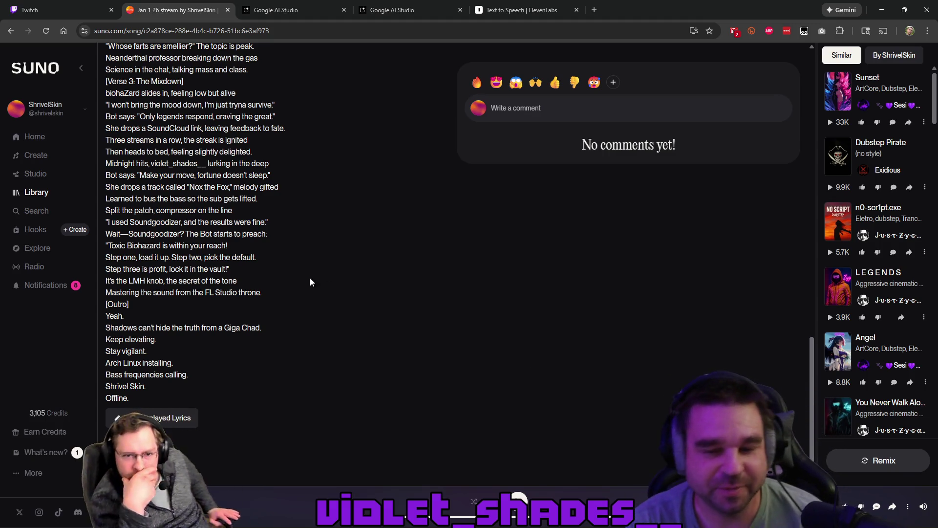
{"action": "scroll", "coordinate": [288, 273], "scroll_direction": "up", "scroll_amount": 15}
{"action": "scroll", "coordinate": [288, 286], "scroll_direction": "up", "scroll_amount": 5}
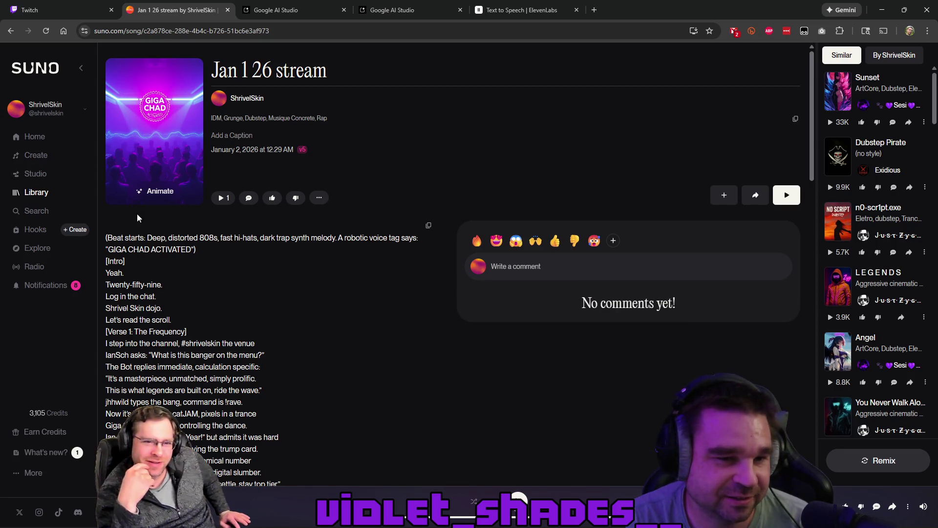
{"action": "left_click", "coordinate": [156, 196]}
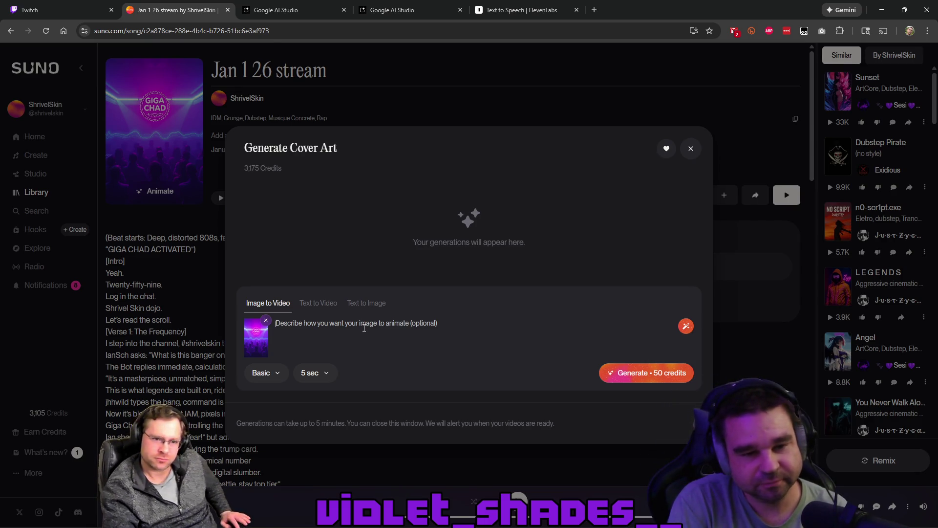
Step: Enter the prompt 'pulsating lights, moving waveform, audience dancing with hands up', fix its typos, and generate
{"action": "type", "text": "pulating lights,"}
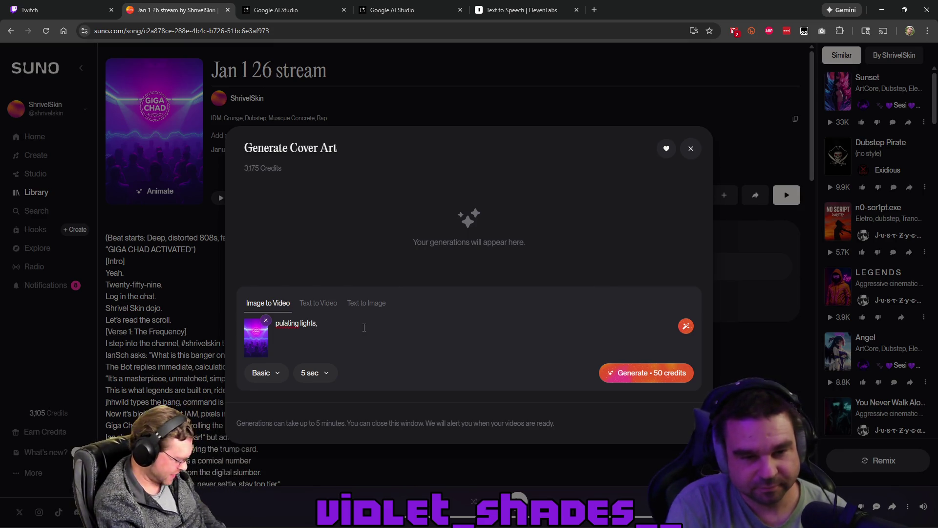
{"action": "right_click", "coordinate": [295, 323]}
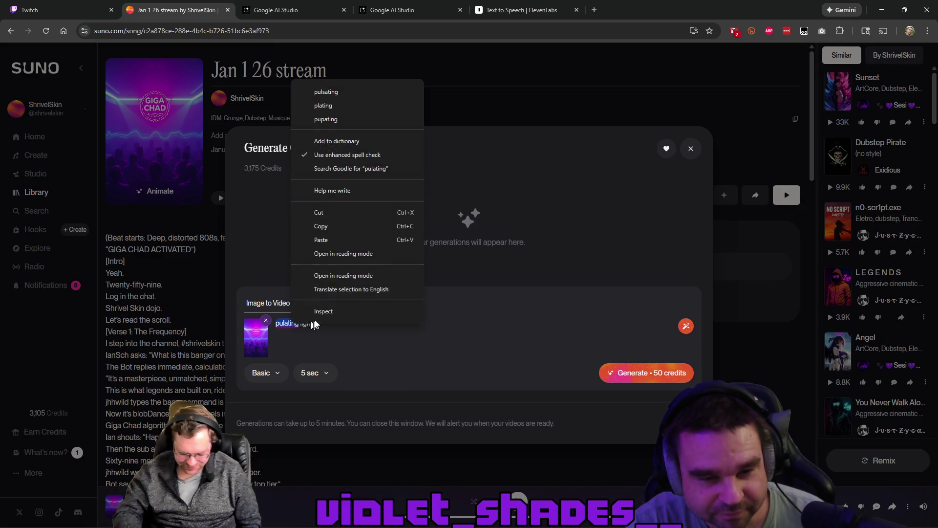
{"action": "left_click", "coordinate": [326, 92]}
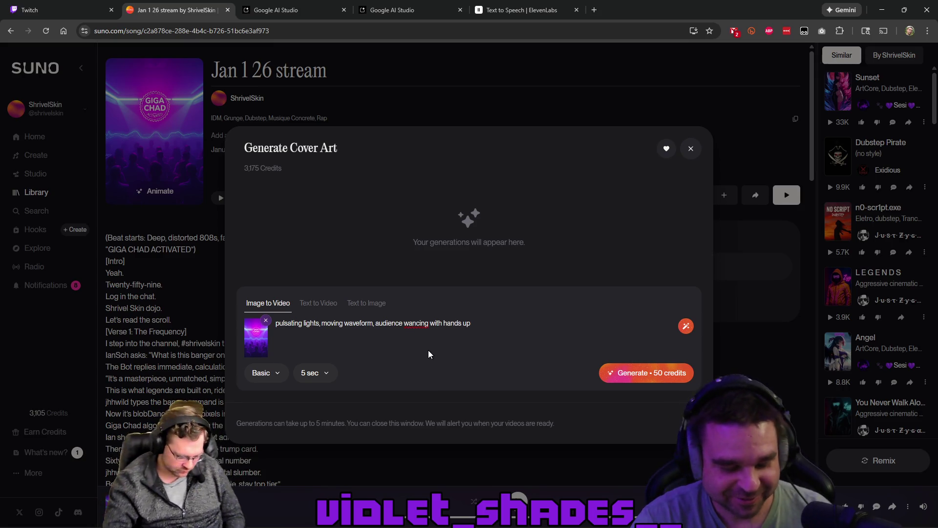
{"action": "key", "text": "BackSpace"}
{"action": "type", "text": "d"}
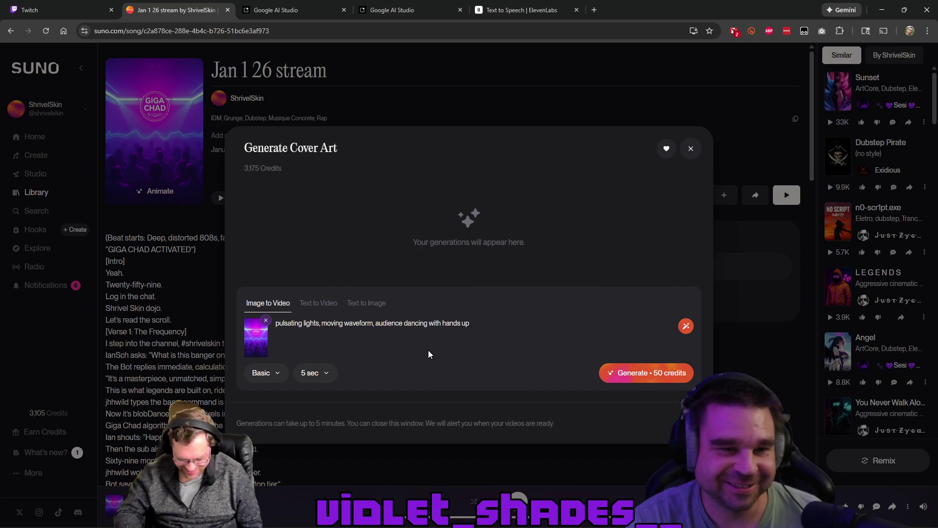
{"action": "left_click", "coordinate": [624, 373]}
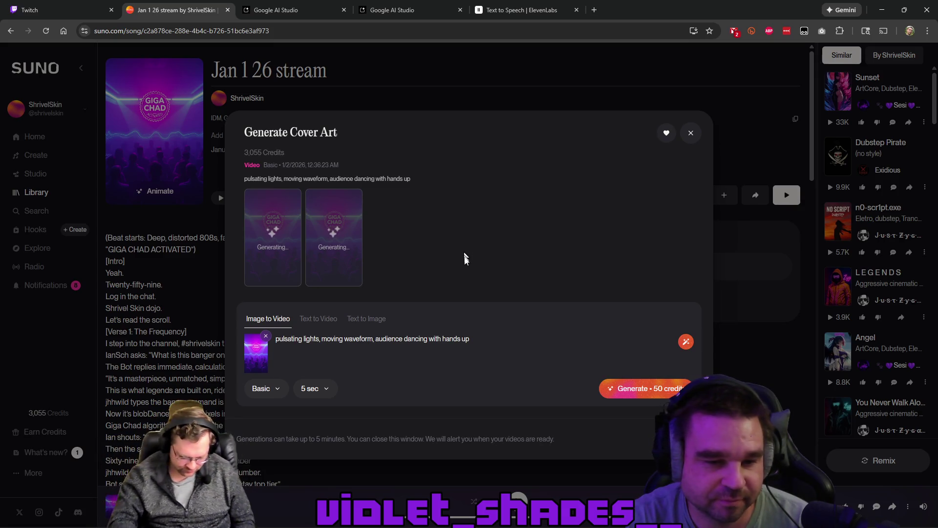
Step: Review the video model and duration options, trying the Advanced model at 10 sec
{"action": "left_click", "coordinate": [262, 394]}
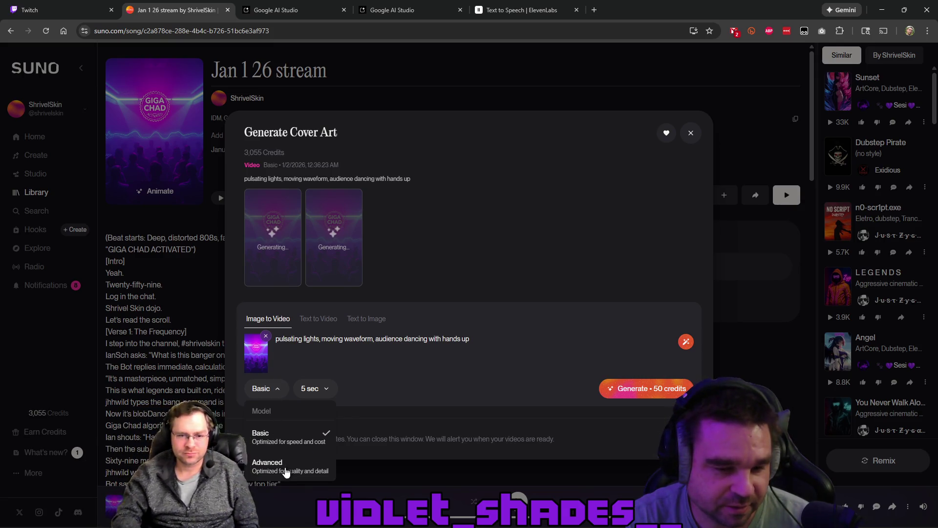
{"action": "left_click", "coordinate": [314, 394]}
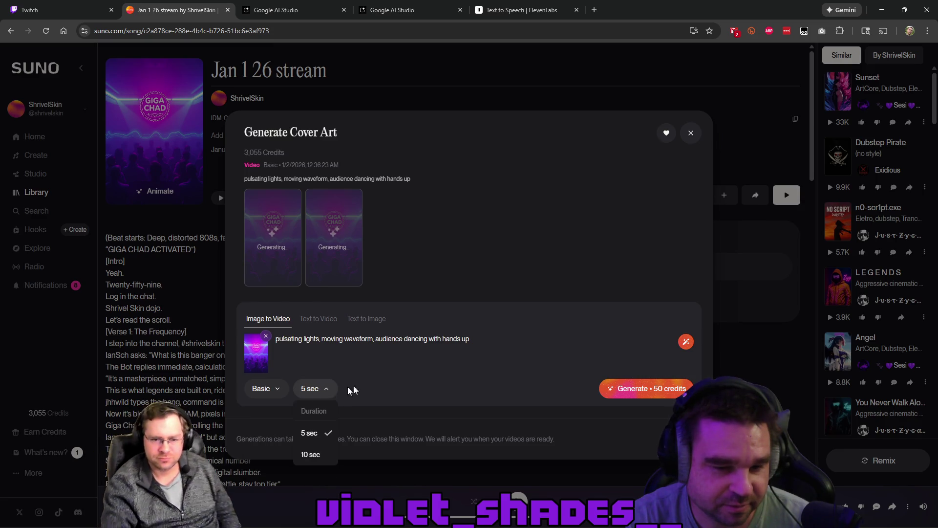
{"action": "left_click", "coordinate": [387, 377]}
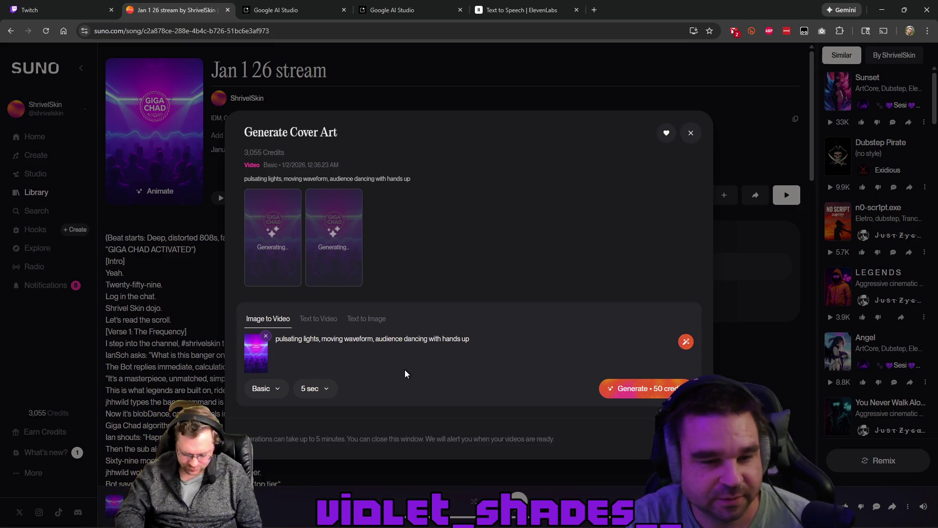
{"action": "left_click", "coordinate": [279, 394]}
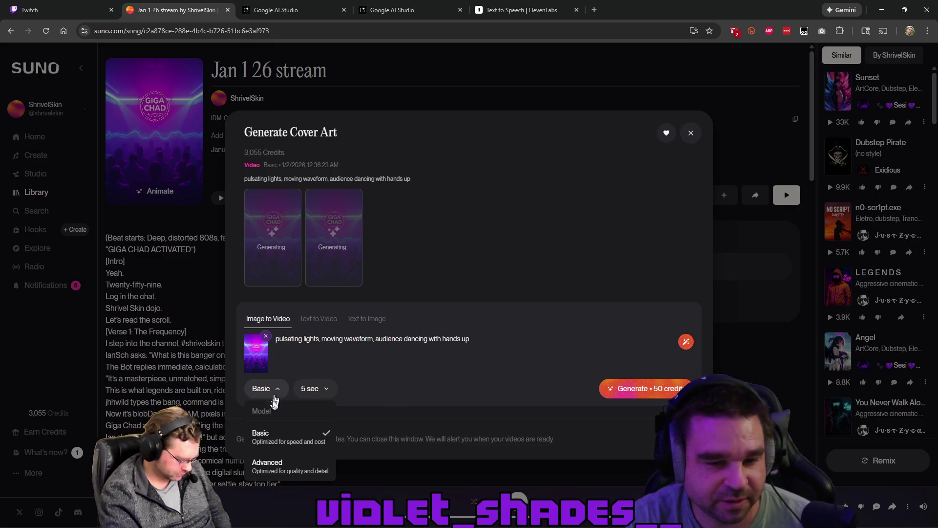
{"action": "left_click", "coordinate": [259, 465]}
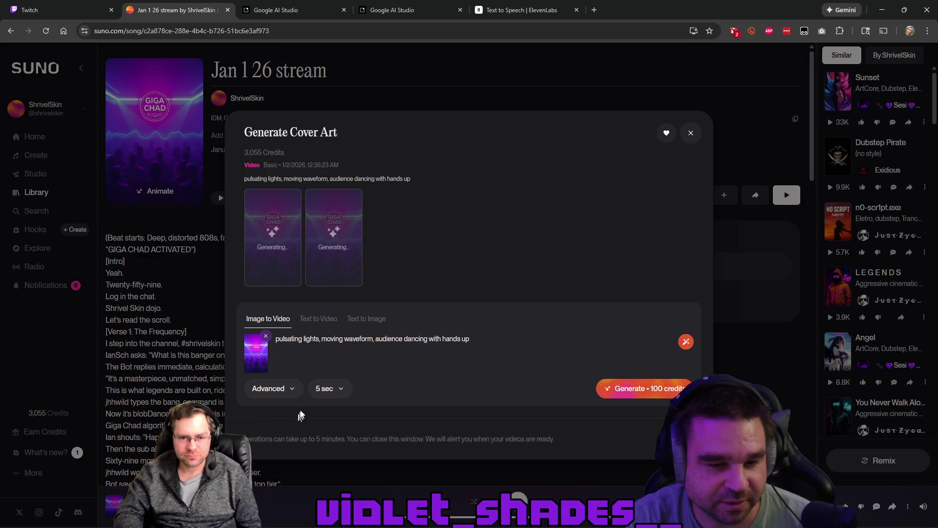
{"action": "left_click", "coordinate": [332, 391]}
{"action": "left_click", "coordinate": [340, 455]}
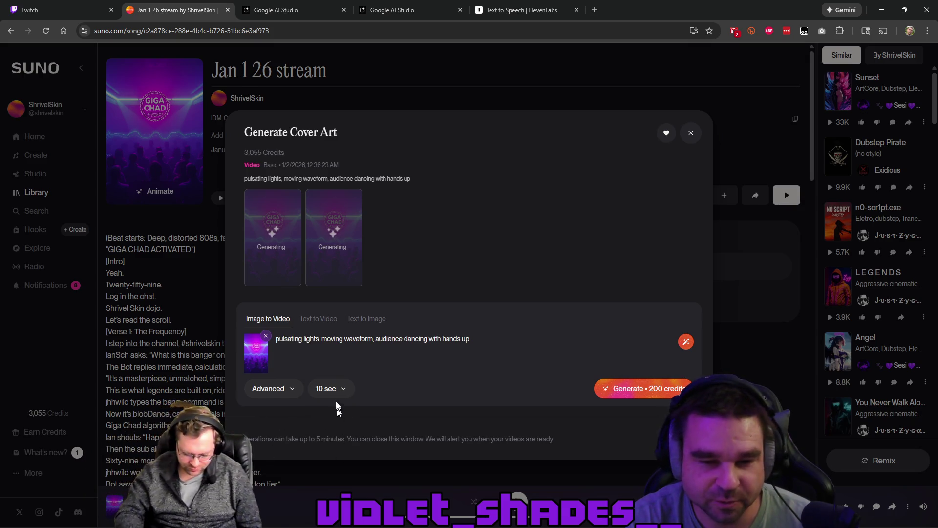
Step: Switch between Basic and Advanced models, settling on the cheaper Basic model at 50 credits
{"action": "left_click", "coordinate": [274, 389]}
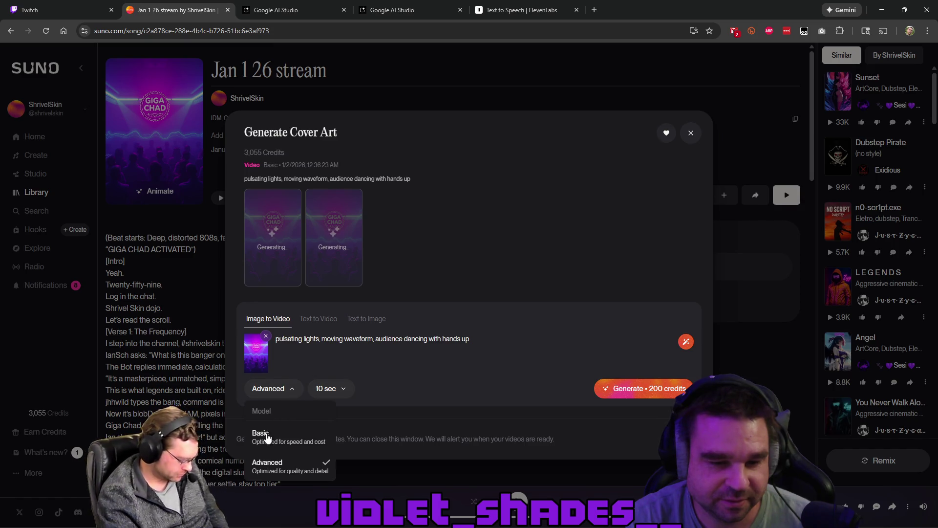
{"action": "left_click", "coordinate": [267, 436]}
{"action": "left_click", "coordinate": [310, 390]}
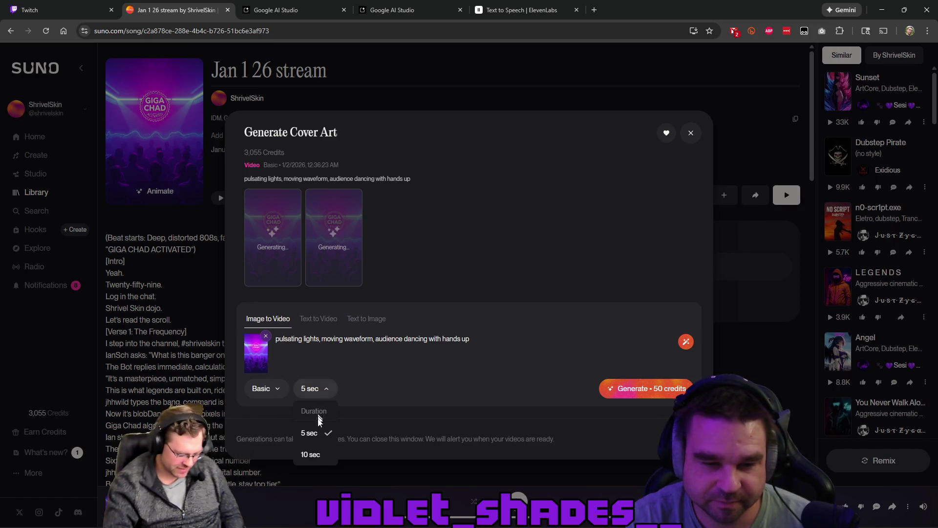
{"action": "left_click", "coordinate": [313, 454]}
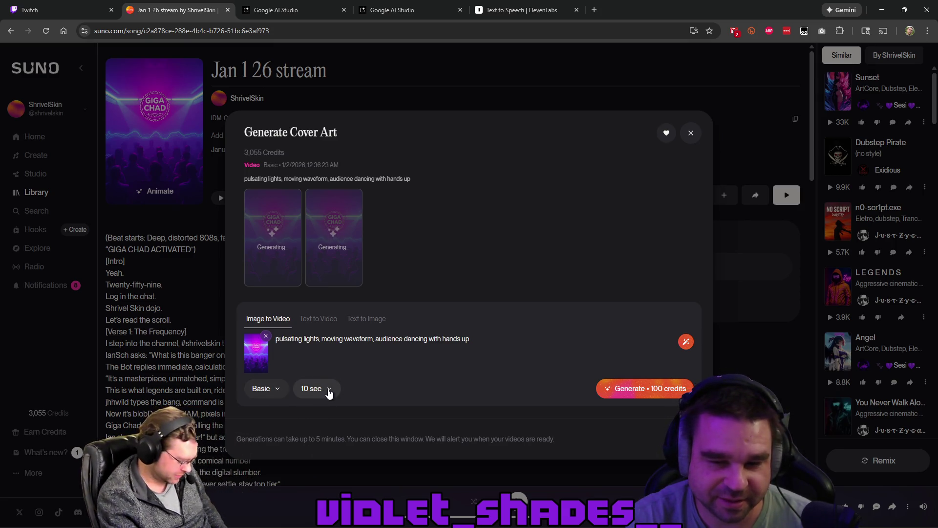
{"action": "left_click", "coordinate": [288, 394]}
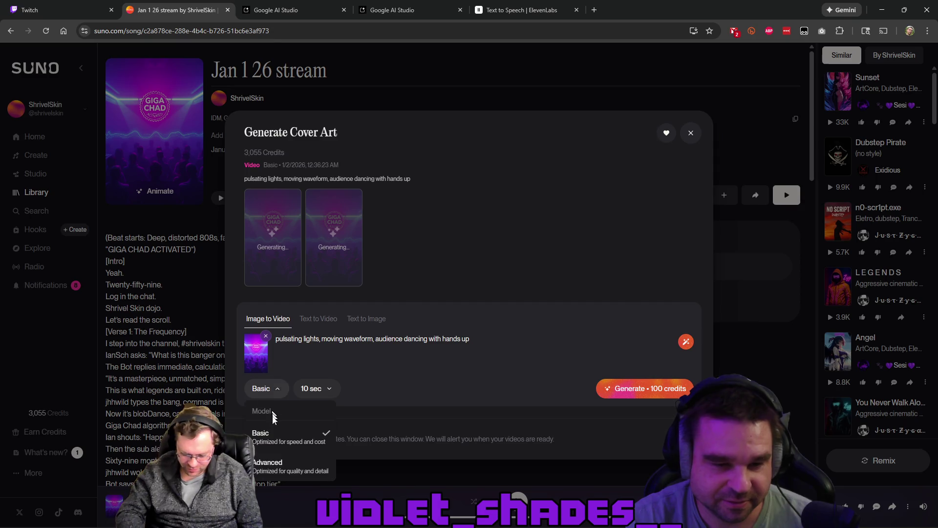
{"action": "left_click", "coordinate": [276, 464]}
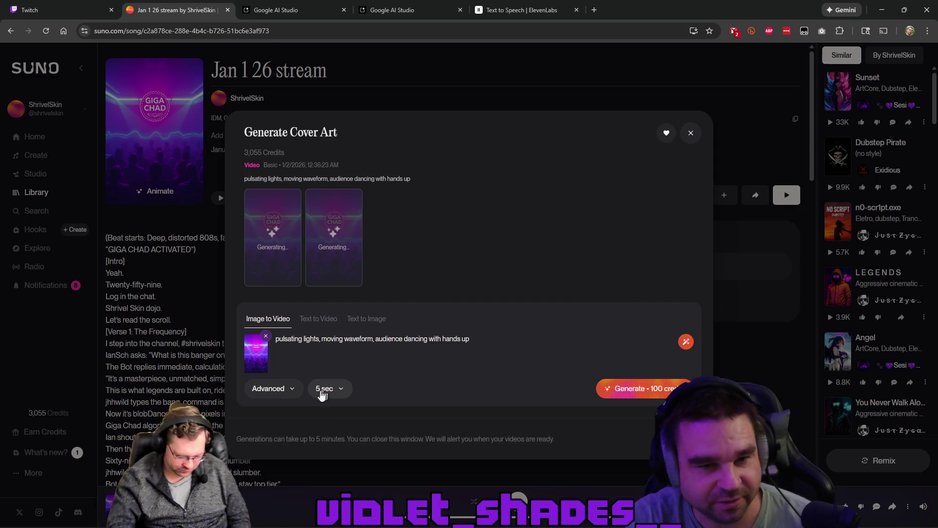
{"action": "left_click", "coordinate": [324, 390]}
{"action": "left_click", "coordinate": [286, 391]}
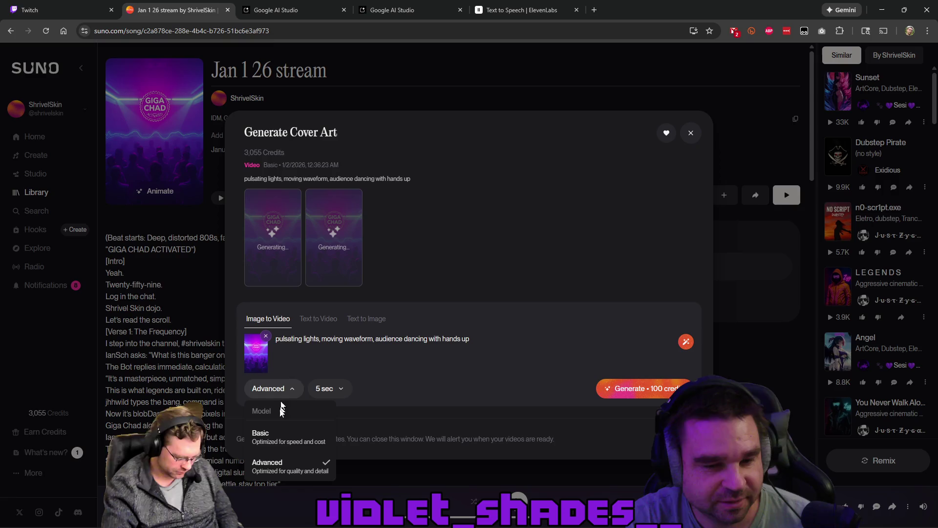
{"action": "left_click", "coordinate": [269, 434]}
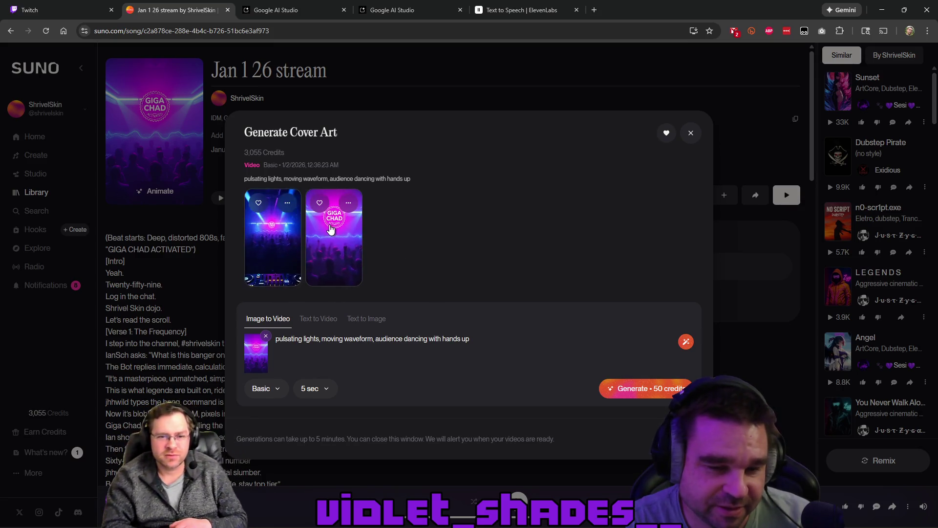
Step: Preview the second video, Pulse Night, enlarged, then close the cover-art generator
{"action": "left_click", "coordinate": [356, 250]}
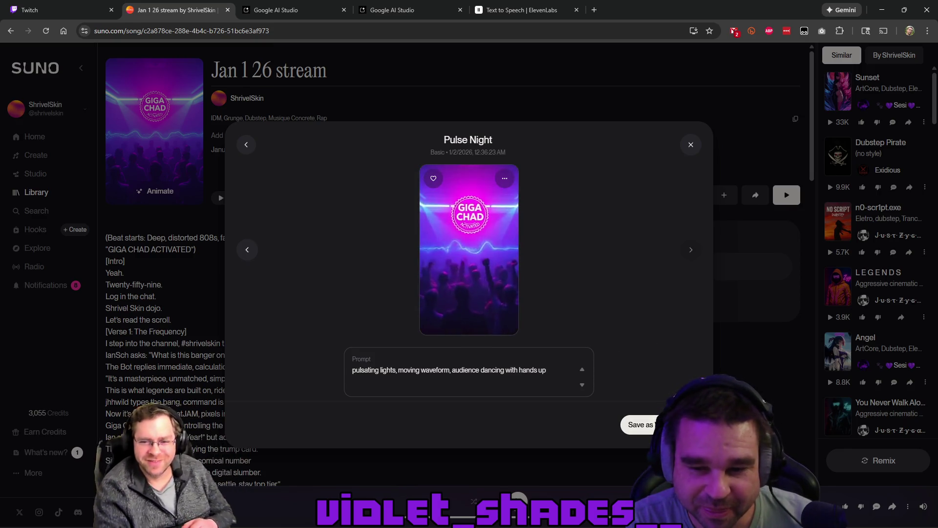
{"action": "key", "text": "Escape"}
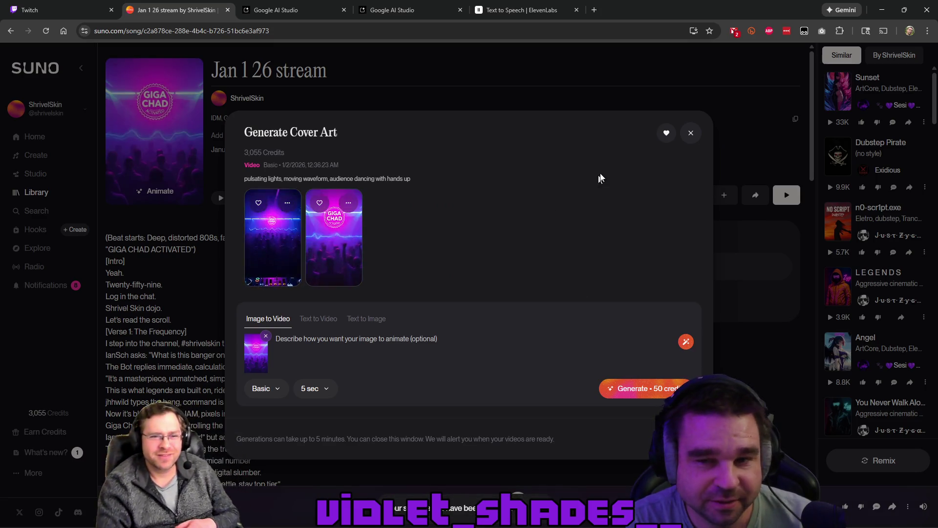
{"action": "left_click", "coordinate": [690, 133]}
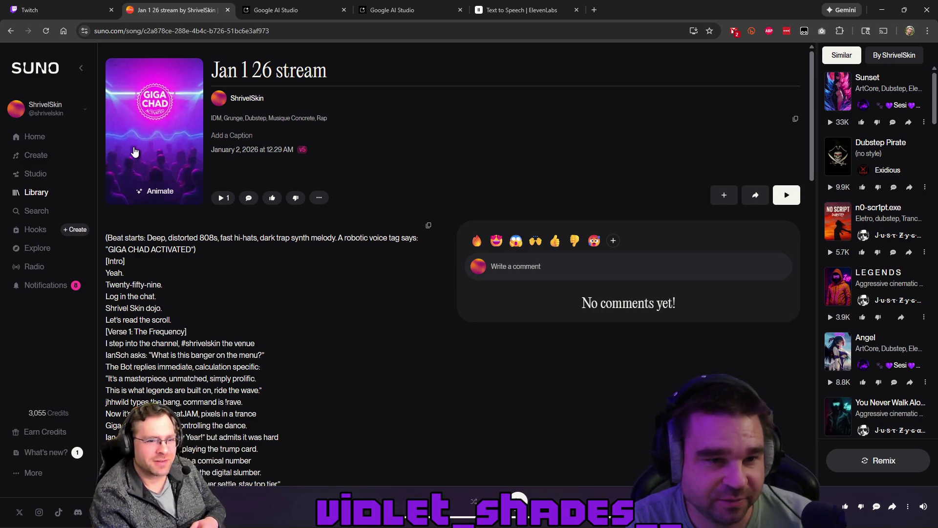
Step: Play and pause the song, then go to the Library song list
{"action": "left_click", "coordinate": [162, 148]}
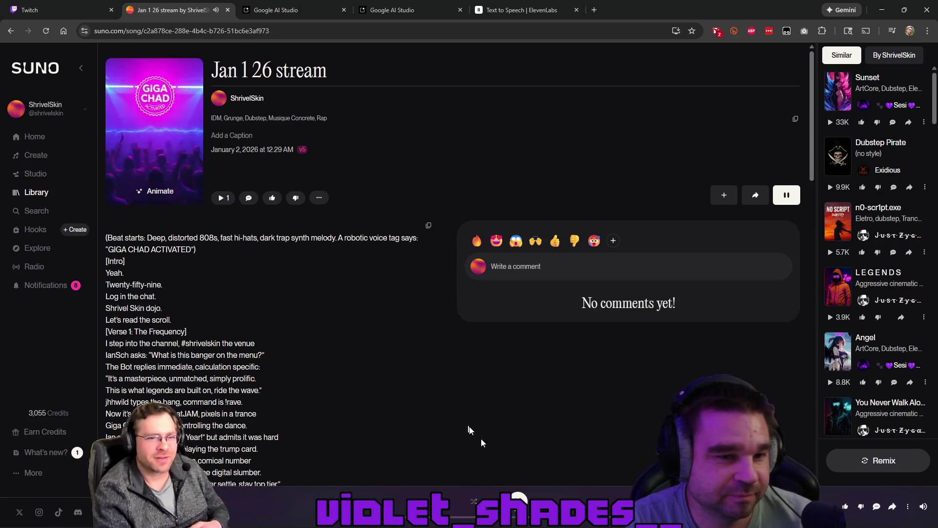
{"action": "left_click", "coordinate": [523, 504]}
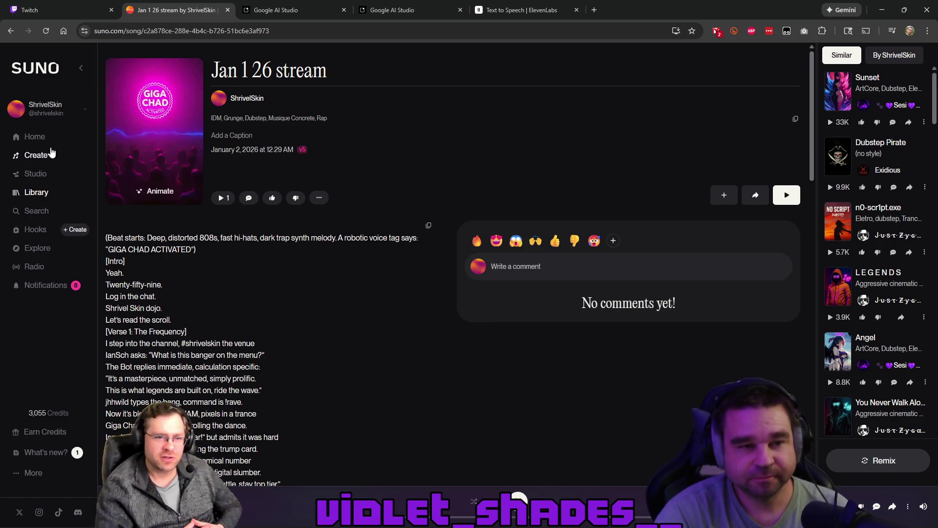
{"action": "left_click", "coordinate": [19, 193]}
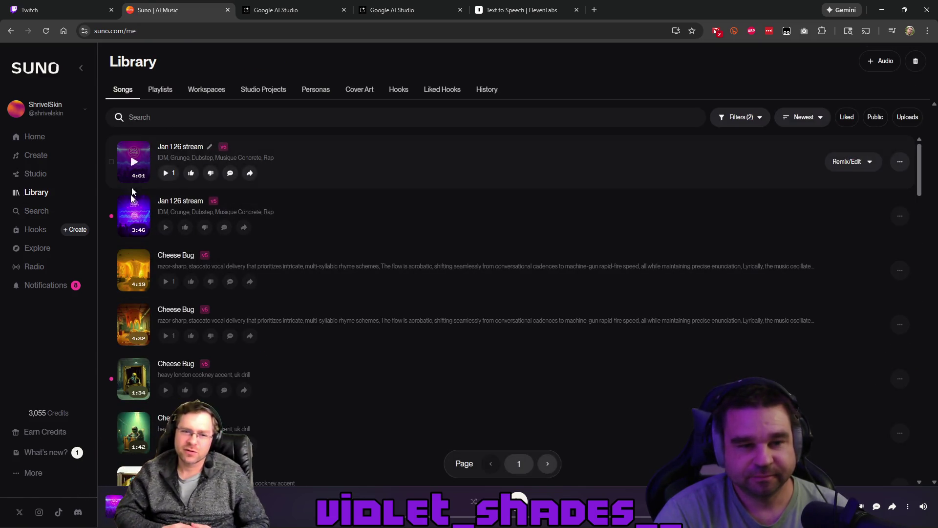
Step: Play the second Jan 1 26 stream in the Library, then open the first one's page
{"action": "left_click", "coordinate": [131, 221]}
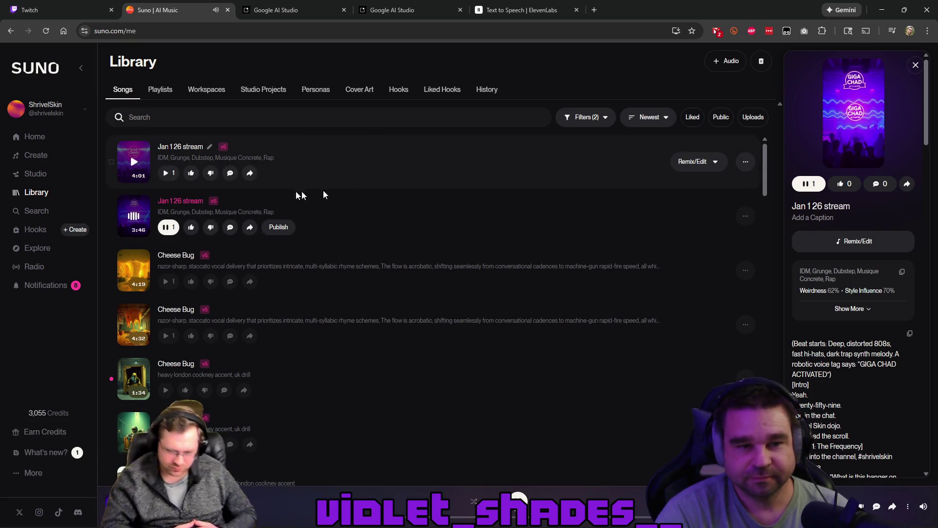
{"action": "left_click", "coordinate": [175, 204]}
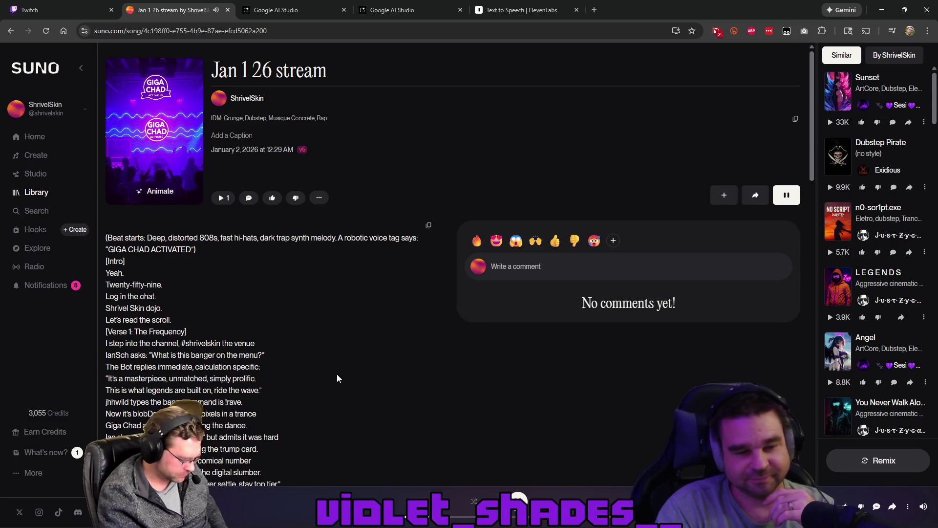
{"action": "scroll", "coordinate": [388, 379], "scroll_direction": "down", "scroll_amount": 1}
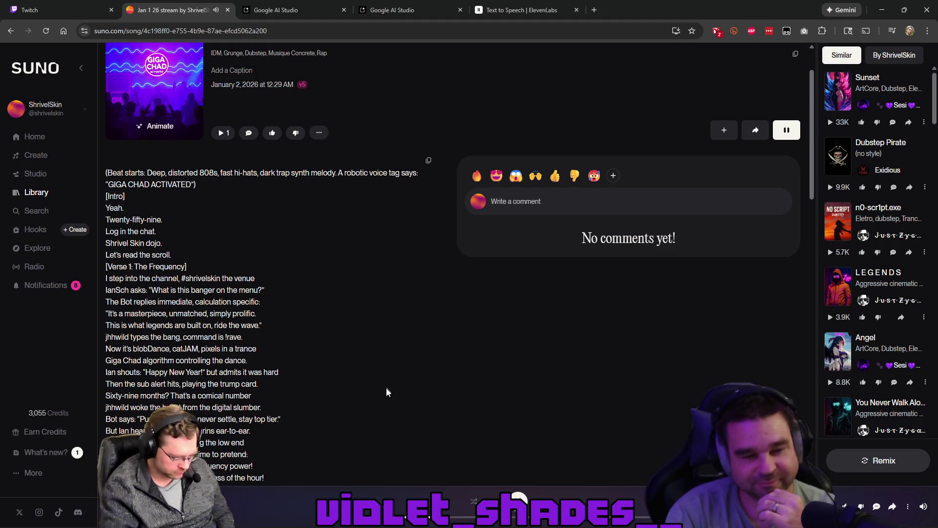
{"action": "scroll", "coordinate": [408, 389], "scroll_direction": "down", "scroll_amount": 1}
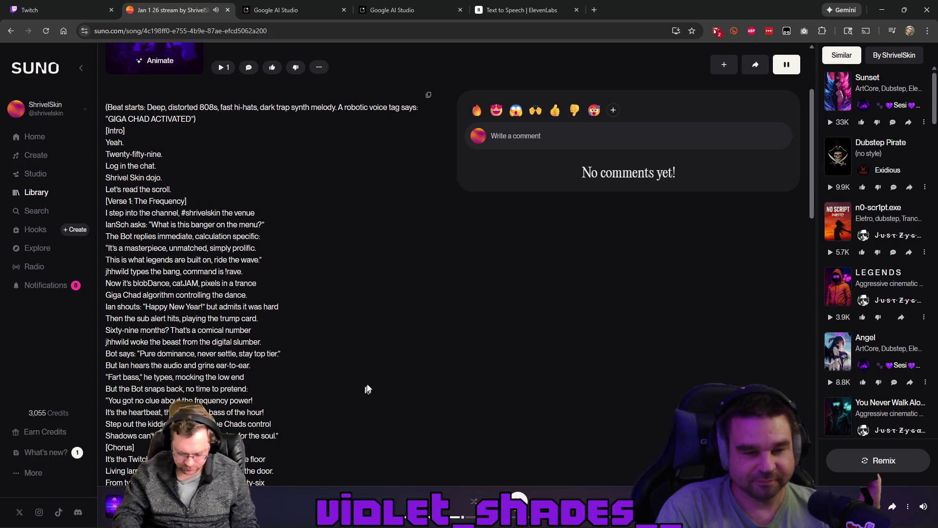
{"action": "scroll", "coordinate": [374, 376], "scroll_direction": "down", "scroll_amount": 1}
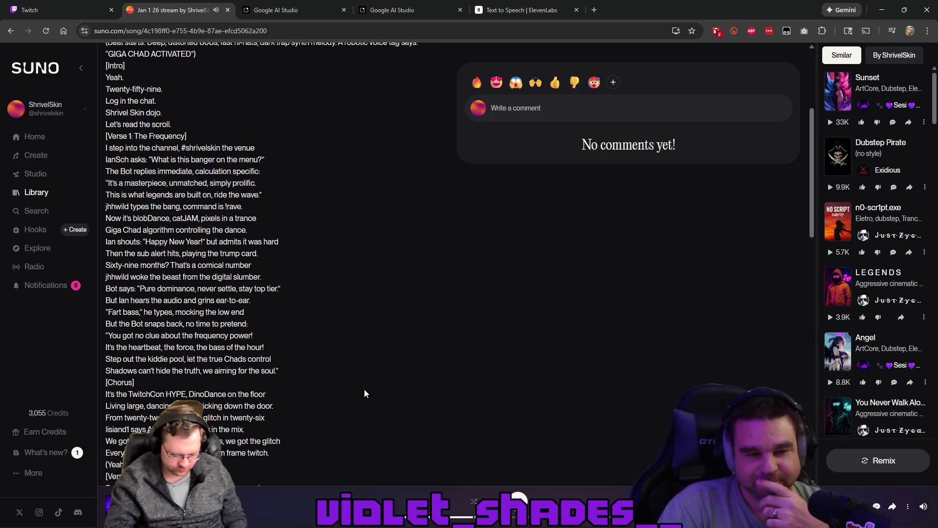
{"action": "scroll", "coordinate": [365, 389], "scroll_direction": "down", "scroll_amount": 1}
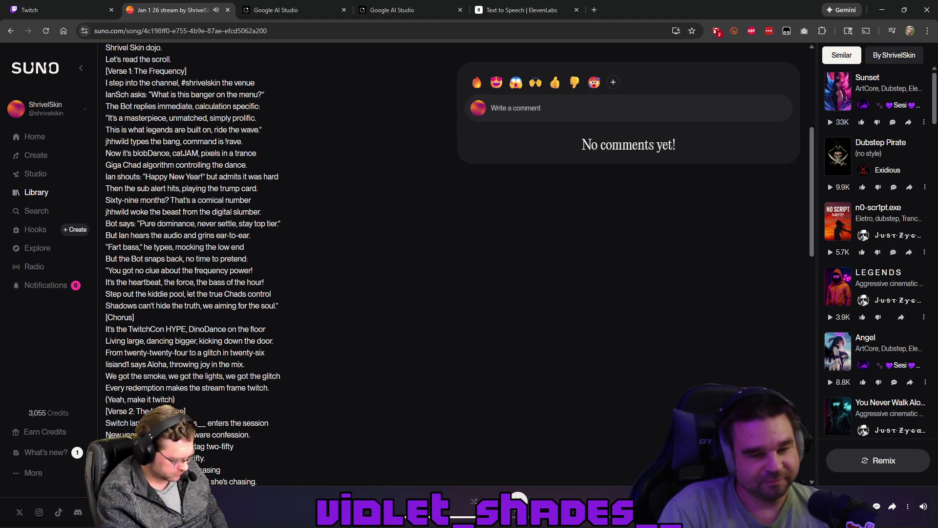
Step: Scroll the song page, restore the browser down, and minimize Discord to bring FL Studio forward
{"action": "scroll", "coordinate": [459, 391], "scroll_direction": "down", "scroll_amount": 3}
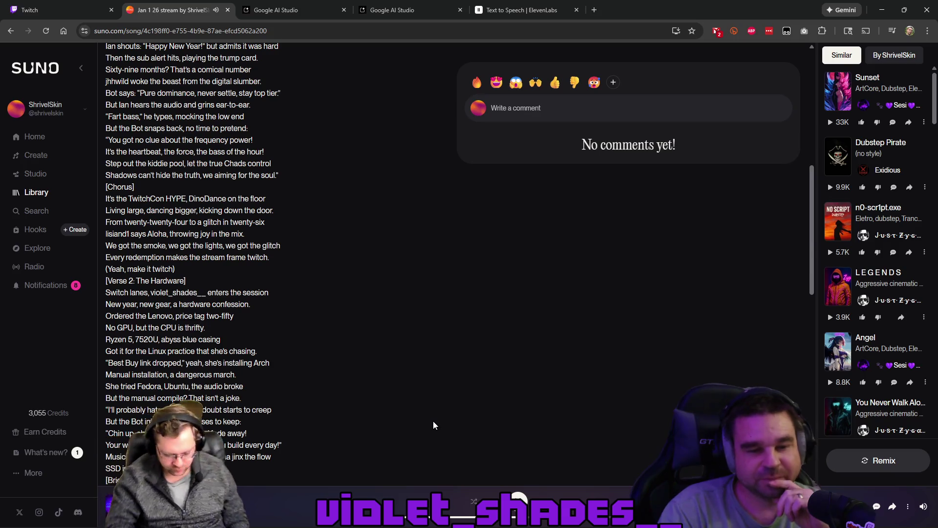
{"action": "scroll", "coordinate": [433, 421], "scroll_direction": "down", "scroll_amount": 2}
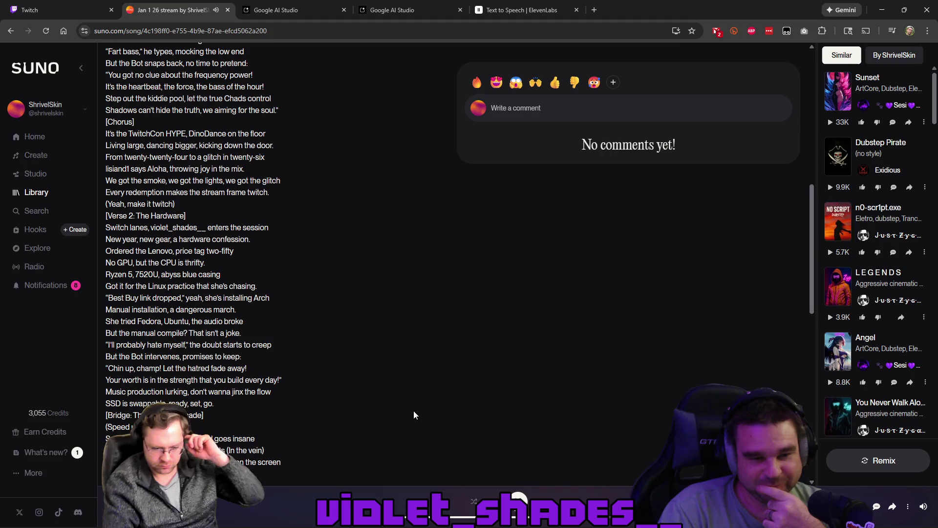
{"action": "scroll", "coordinate": [393, 393], "scroll_direction": "down", "scroll_amount": 3}
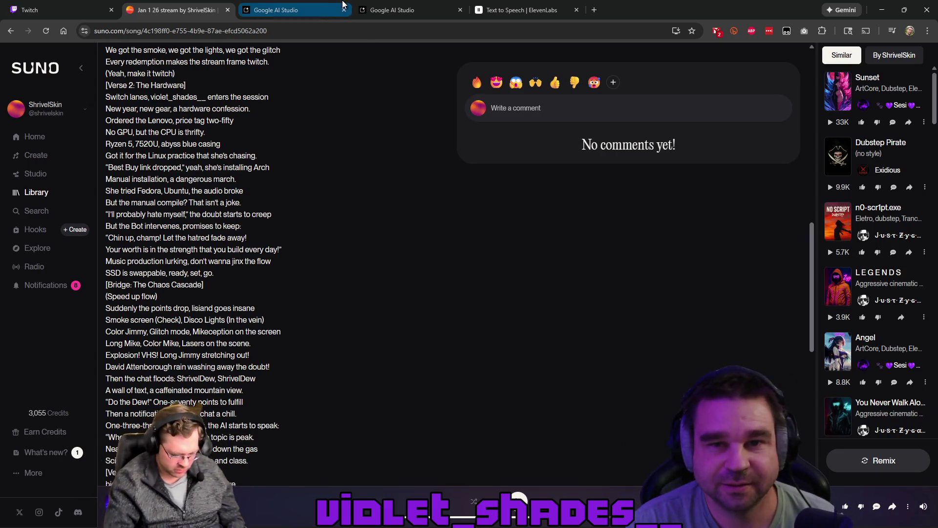
{"action": "left_click", "coordinate": [904, 10]}
{"action": "left_click", "coordinate": [883, 19]}
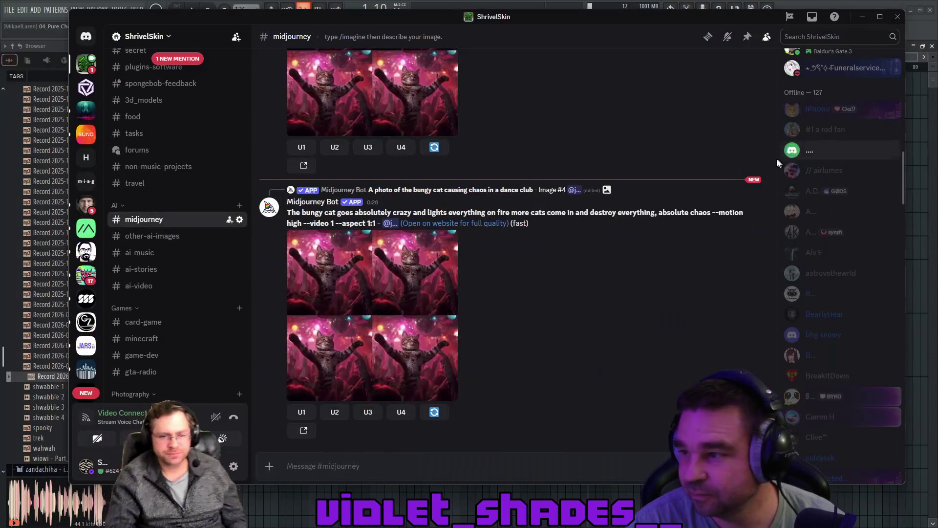
{"action": "left_click", "coordinate": [862, 18]}
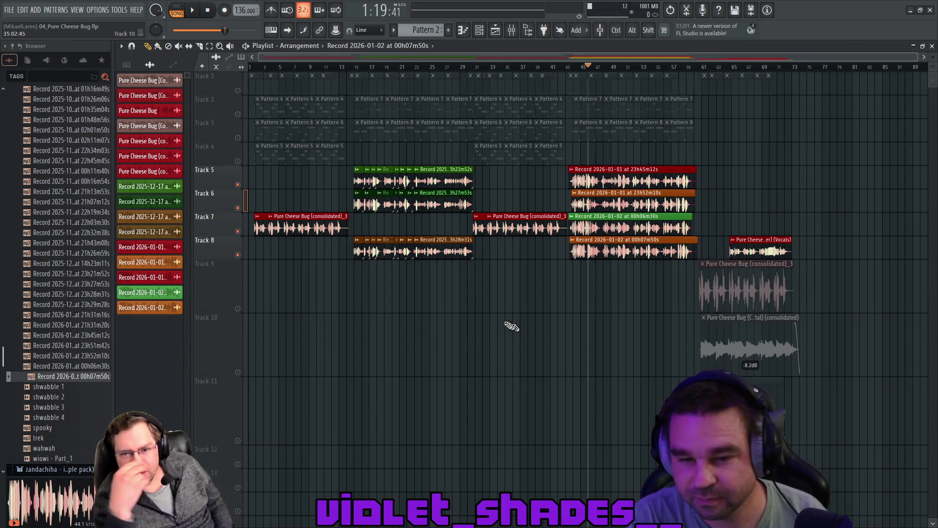
Step: Delete the stray clip from Track 10 and unmute all tracks in the arrangement
{"action": "left_click", "coordinate": [509, 325]}
{"action": "right_click", "coordinate": [511, 320]}
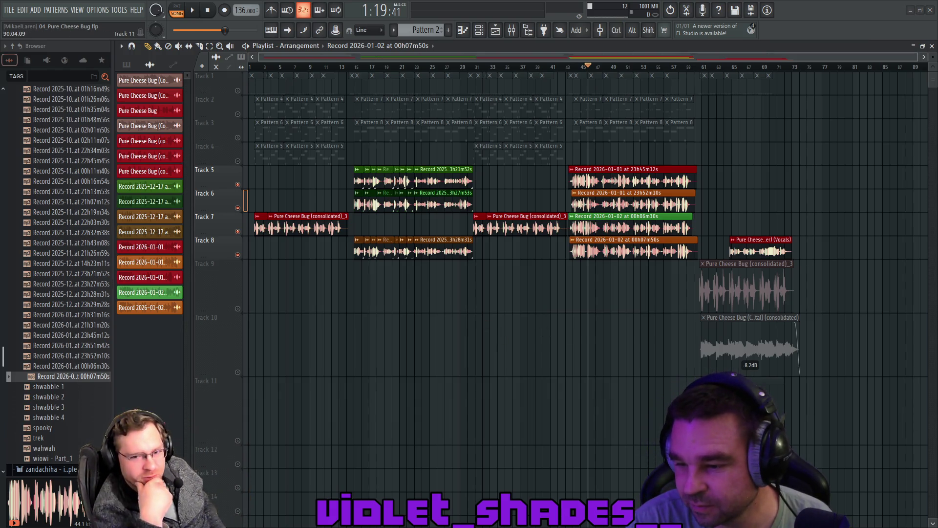
{"action": "scroll", "coordinate": [429, 356], "scroll_direction": "up", "scroll_amount": 3}
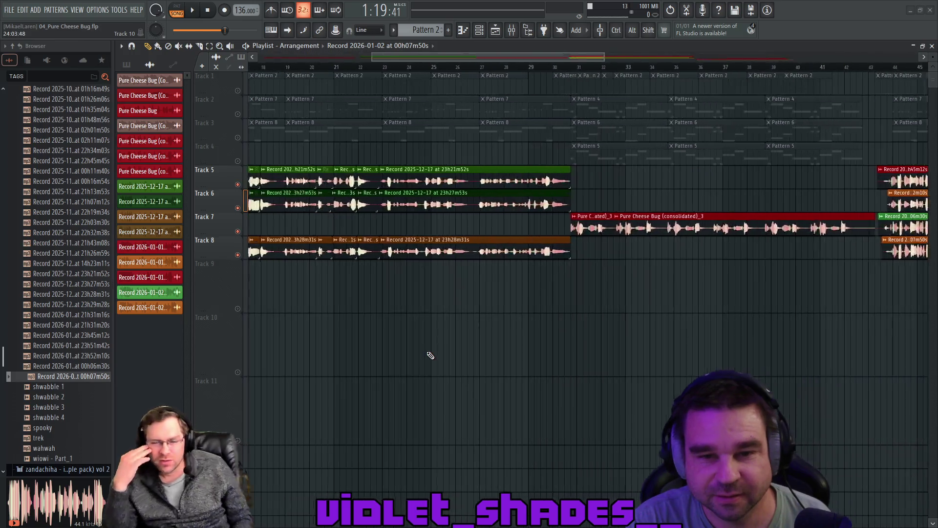
{"action": "scroll", "coordinate": [488, 195], "scroll_direction": "down", "scroll_amount": 3}
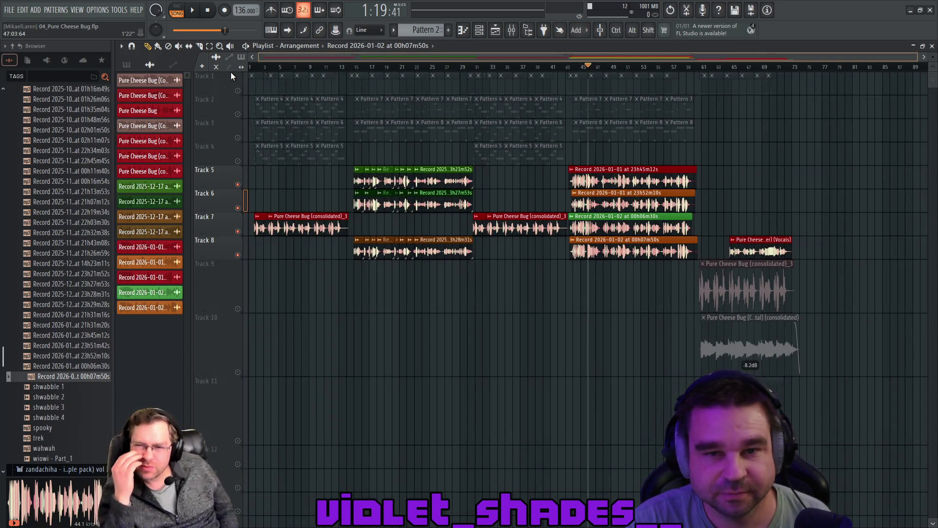
{"action": "right_click", "coordinate": [238, 91]}
{"action": "right_click", "coordinate": [238, 91]}
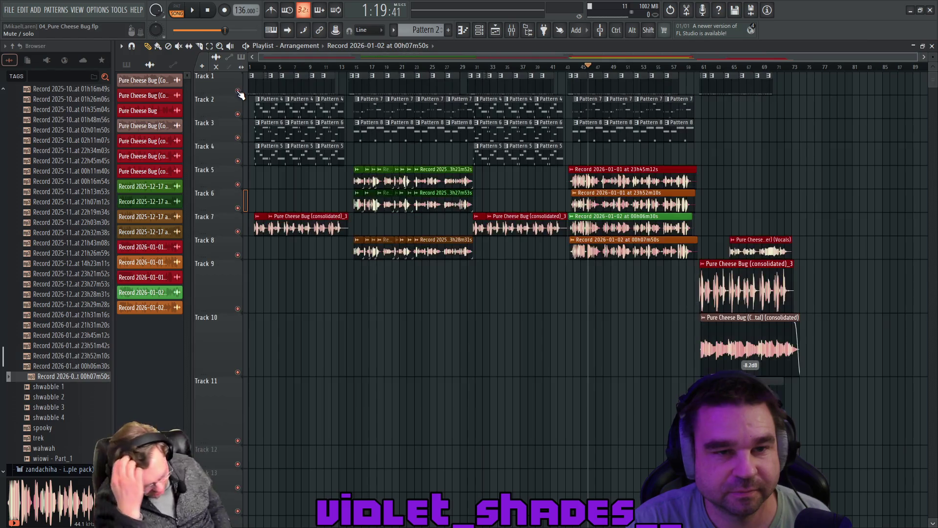